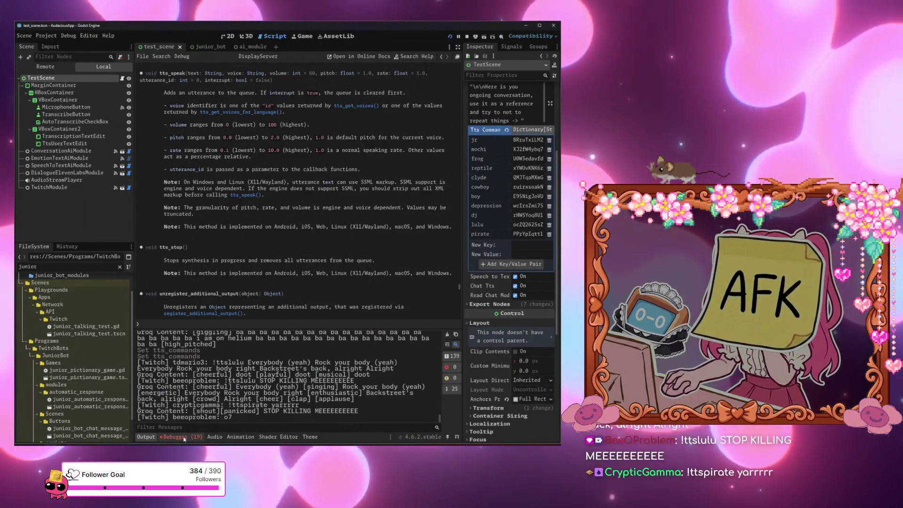
Step: Check the runtime errors, return to the Output log, and relaunch the TTS chat-bot project
click(183, 437)
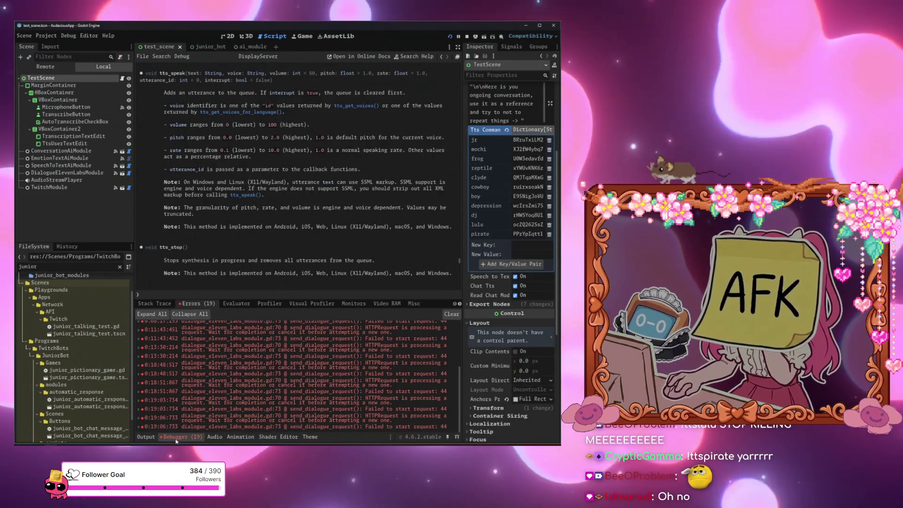
click(148, 440)
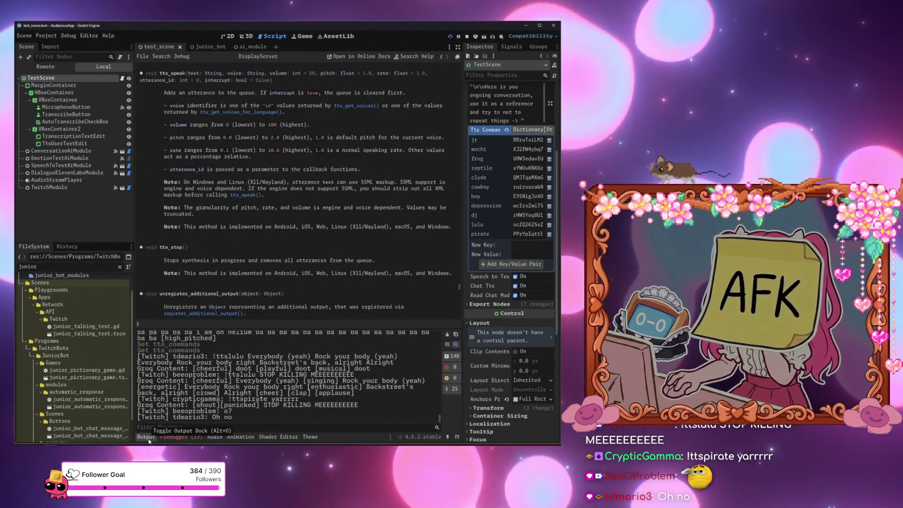
click(449, 39)
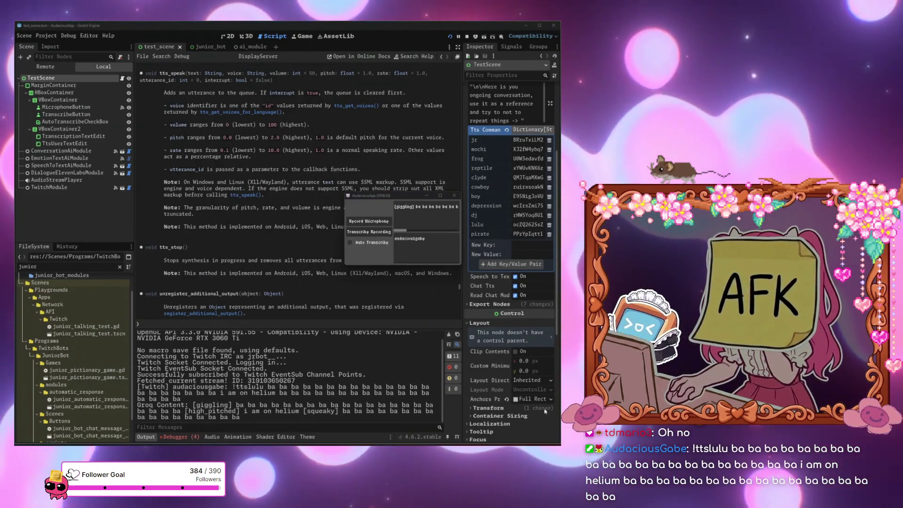
Step: Check the new run's errors, then select the [high_pitched] tag in the bot's Groq reply
click(189, 437)
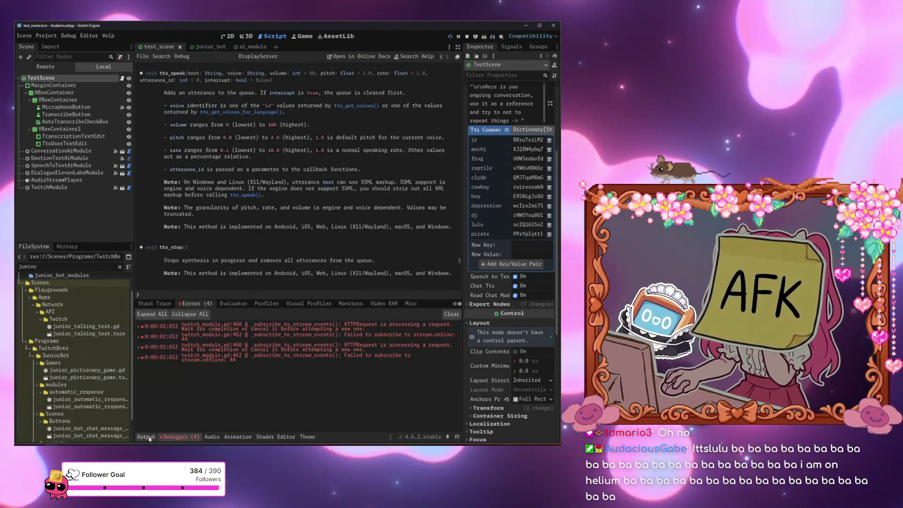
click(147, 437)
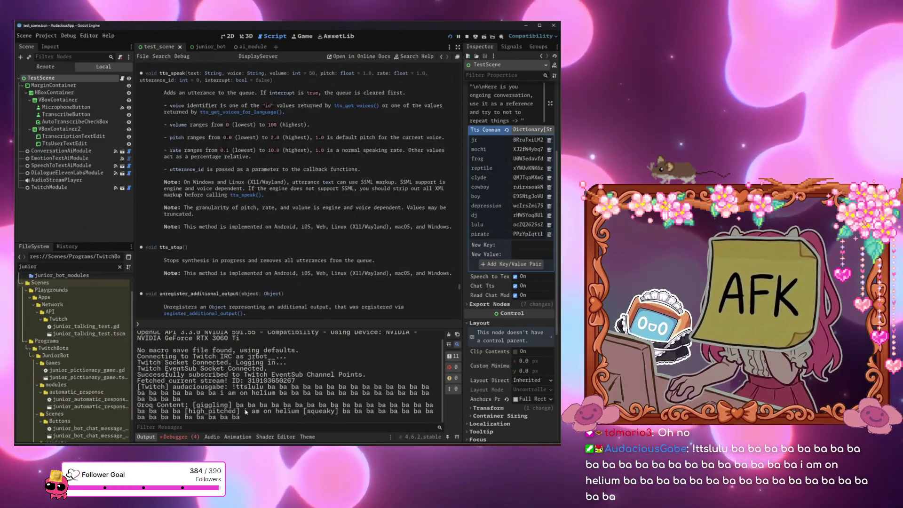
drag(245, 412, 209, 412)
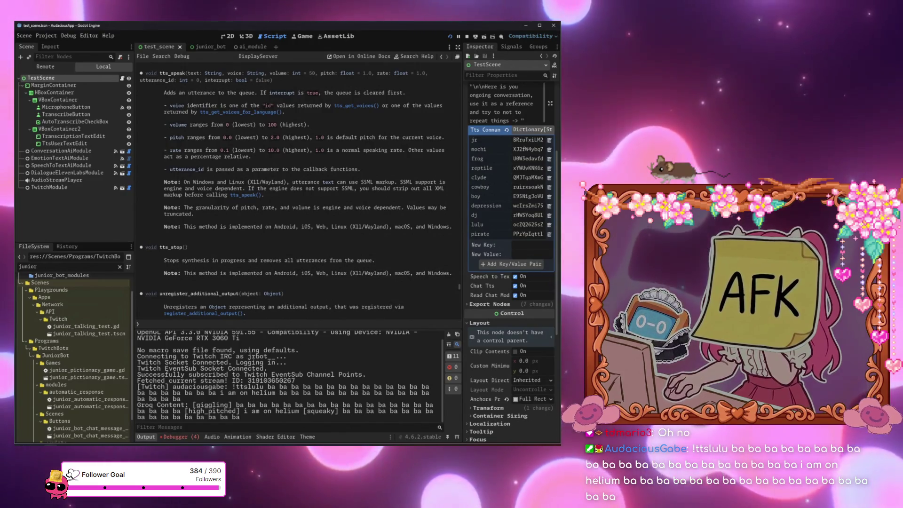
Step: Glance at the runtime errors, then commit the new voice id for the lulu TTS command
click(183, 437)
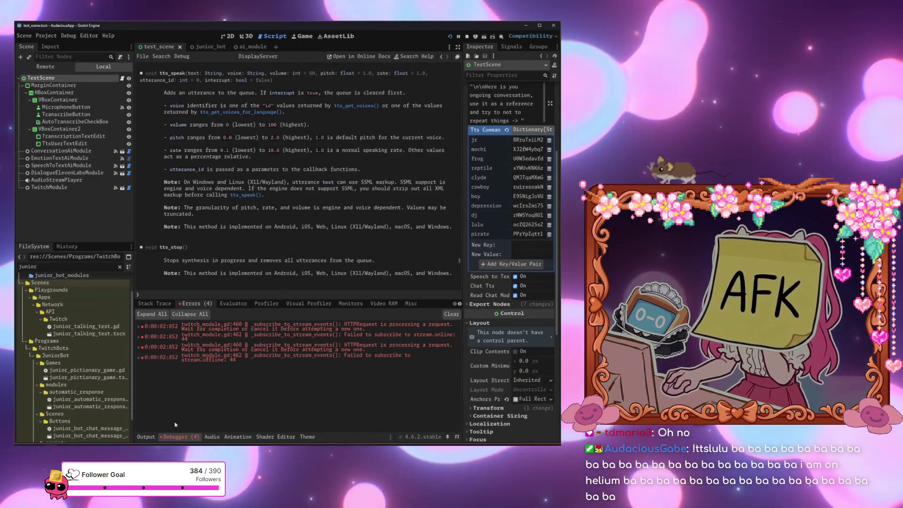
click(175, 436)
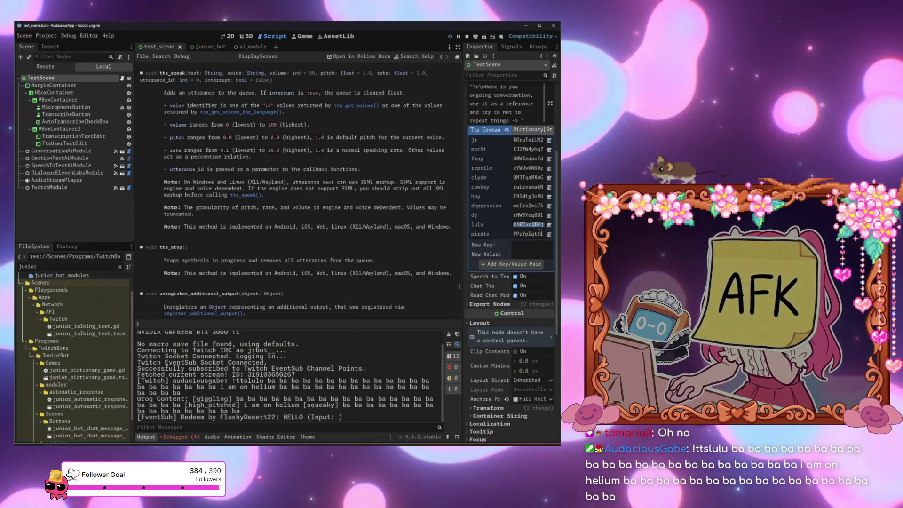
click(498, 224)
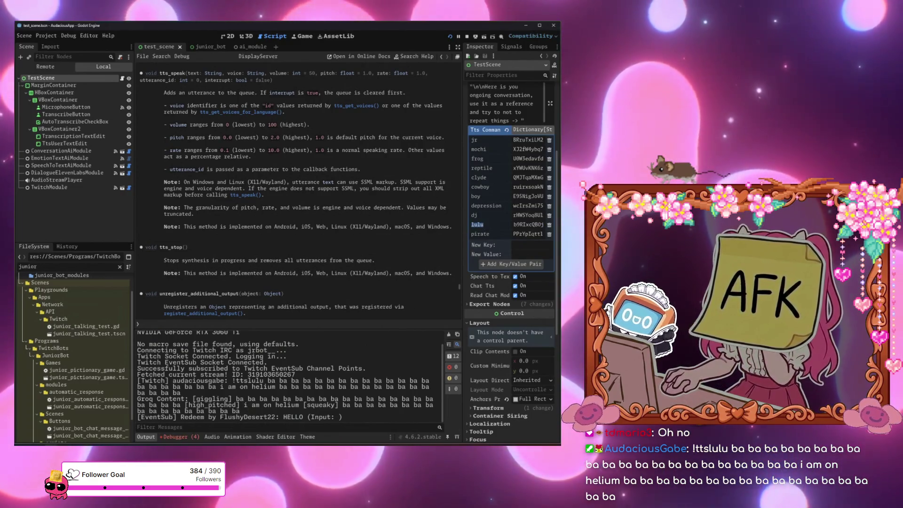
key(alt+Tab)
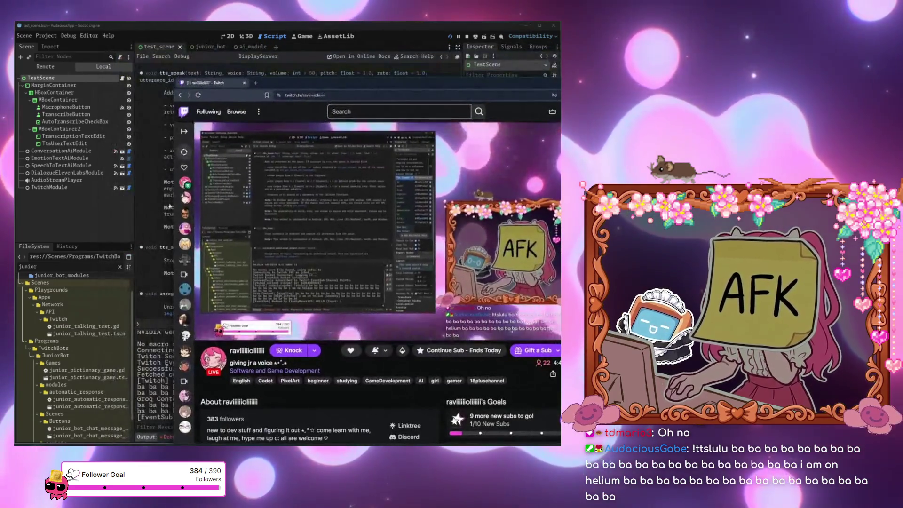
mouse_move(184, 244)
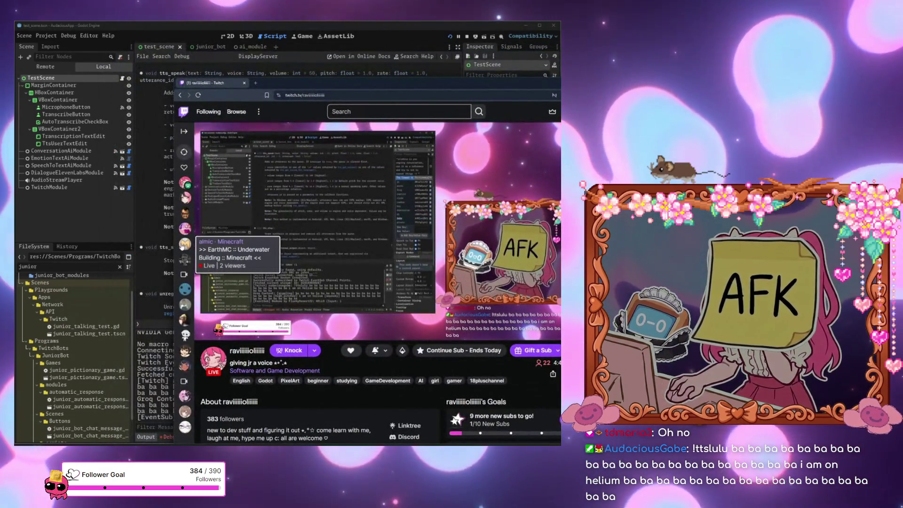
mouse_move(187, 212)
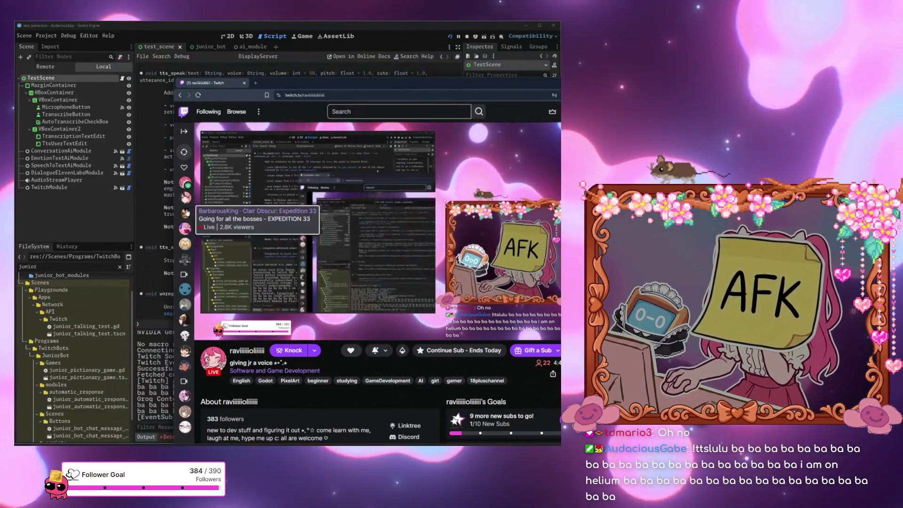
key(alt+Tab)
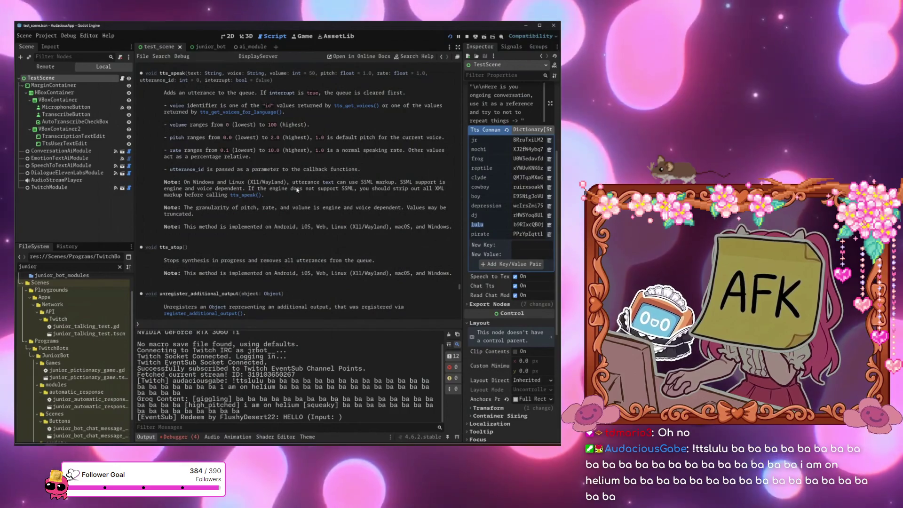
Step: Read the tts_speak notes on SSML and platform support, then view the Errors list
drag(297, 188, 316, 229)
click(288, 250)
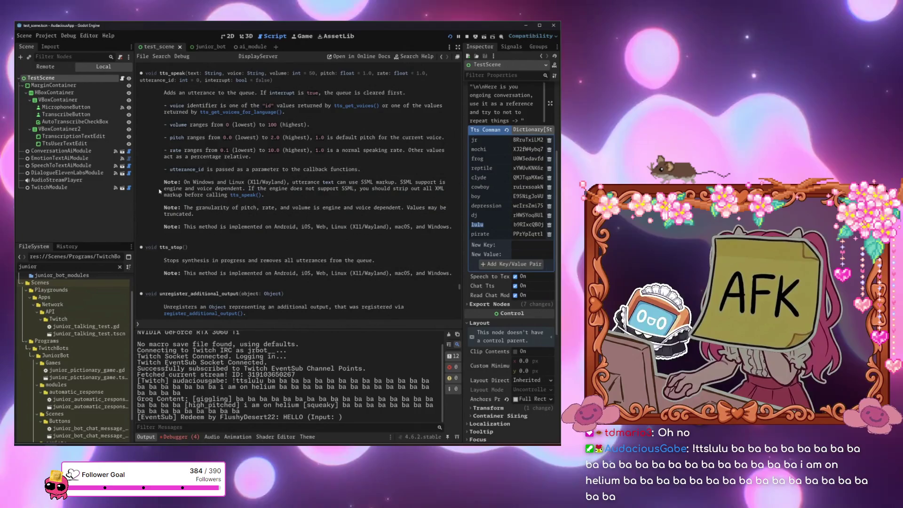
mouse_move(452, 229)
mouse_down()
mouse_move(166, 225)
mouse_move(164, 179)
mouse_up()
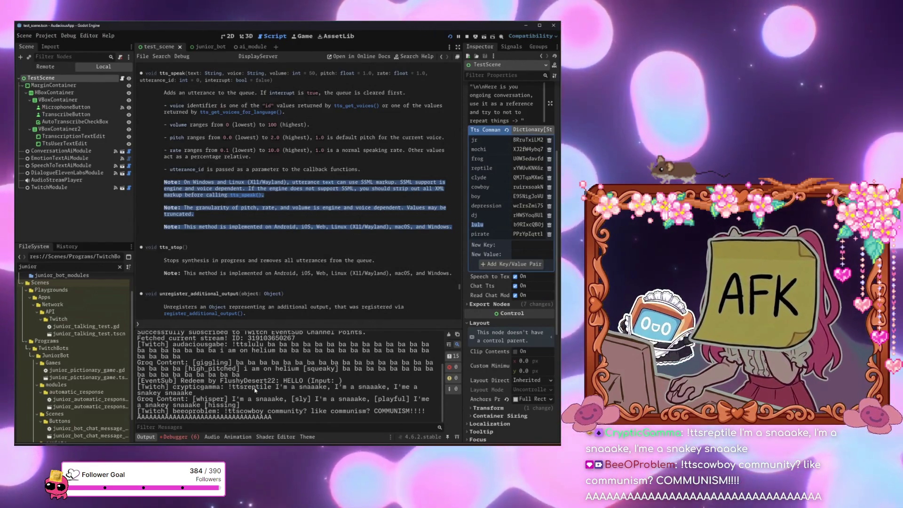
click(180, 438)
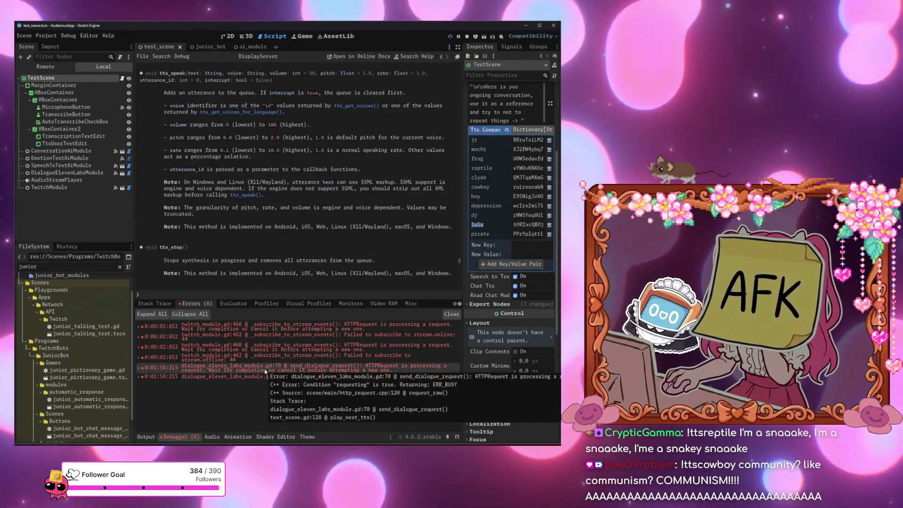
Step: Jump to the script line that raised the ERR_BUSY request error
click(266, 371)
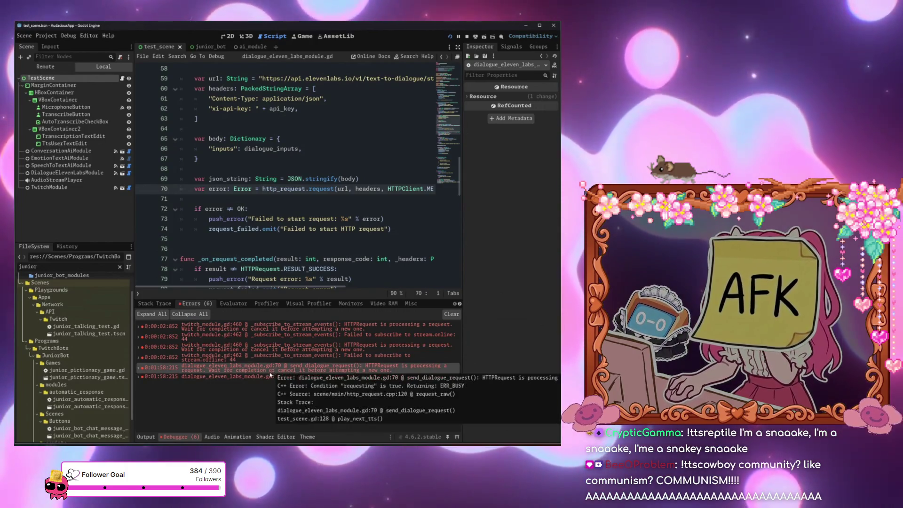
click(297, 169)
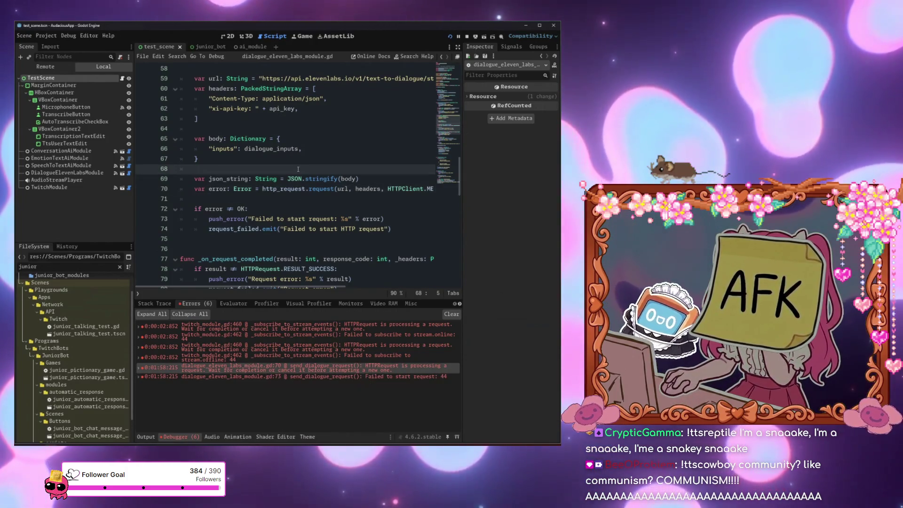
scroll(450, 106, up, 9)
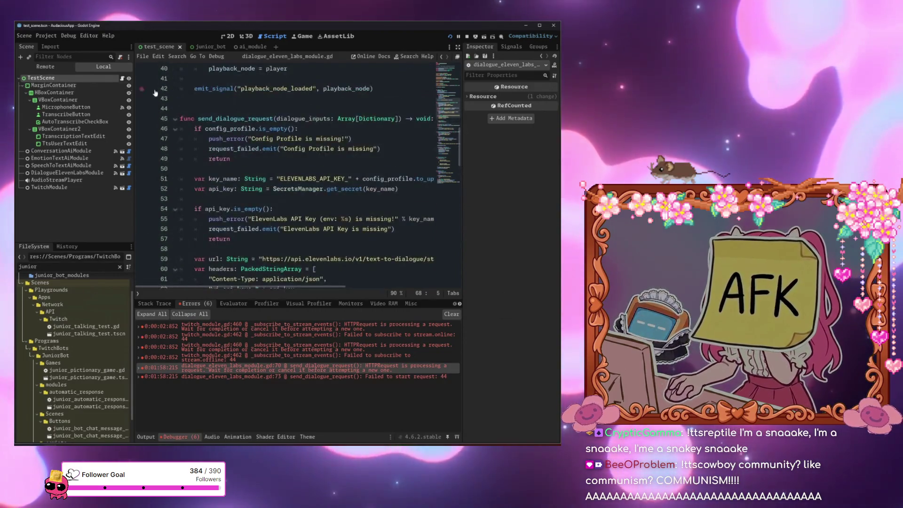
scroll(449, 106, down, 9)
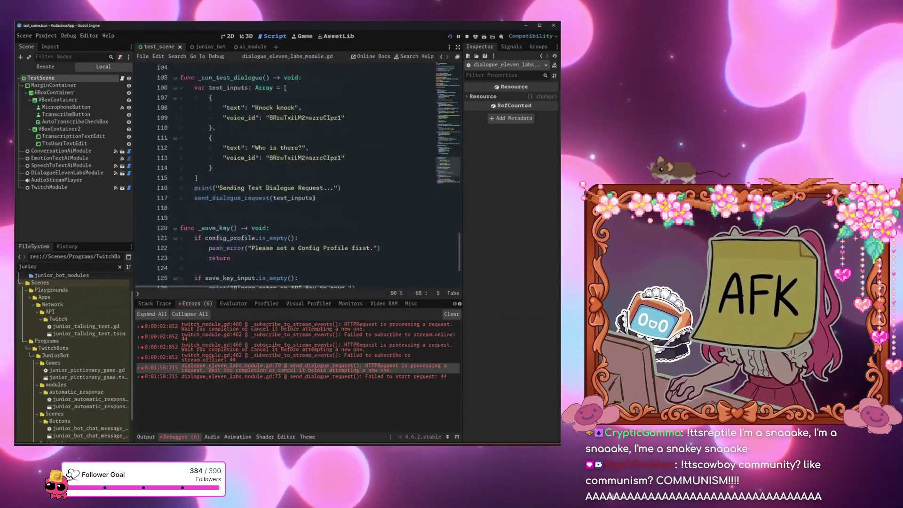
Step: Open test_scene.gd at play_next_tts and select the line after send_dialogue_request
click(121, 79)
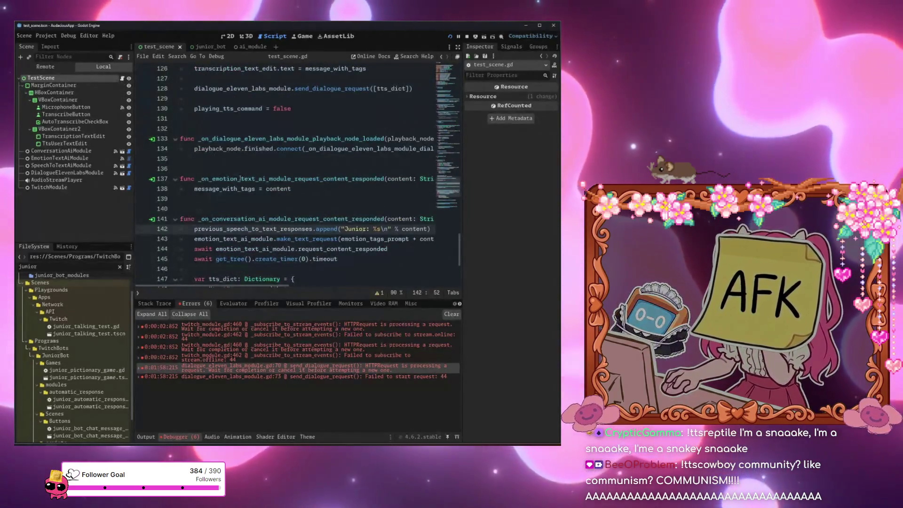
scroll(262, 185, down, 5)
scroll(277, 196, up, 1)
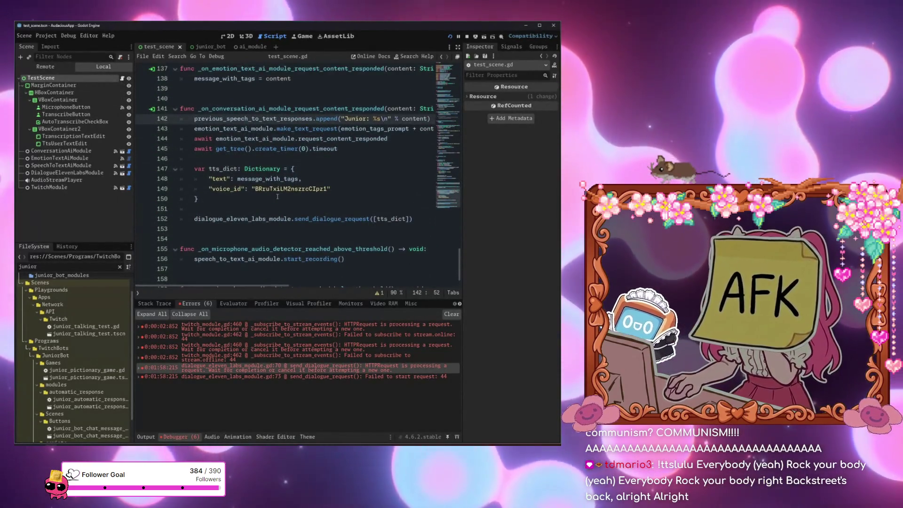
scroll(231, 183, down, 1)
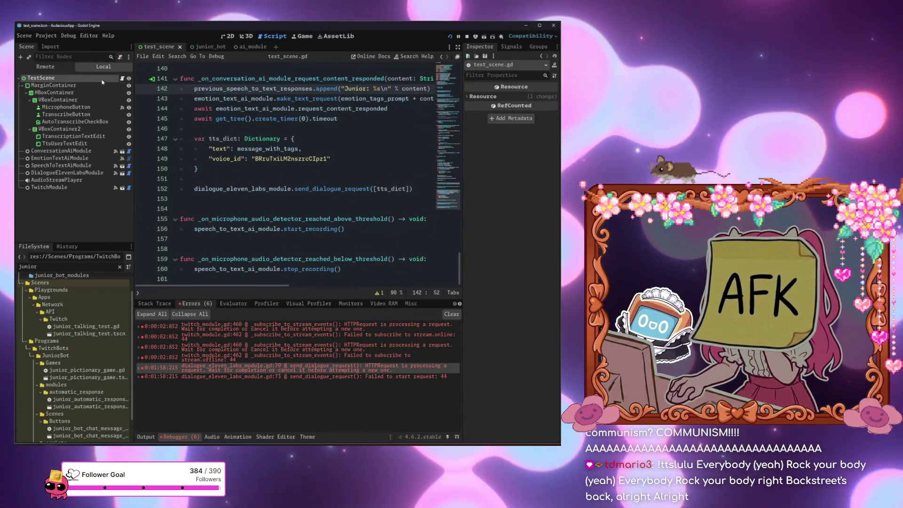
scroll(216, 125, up, 7)
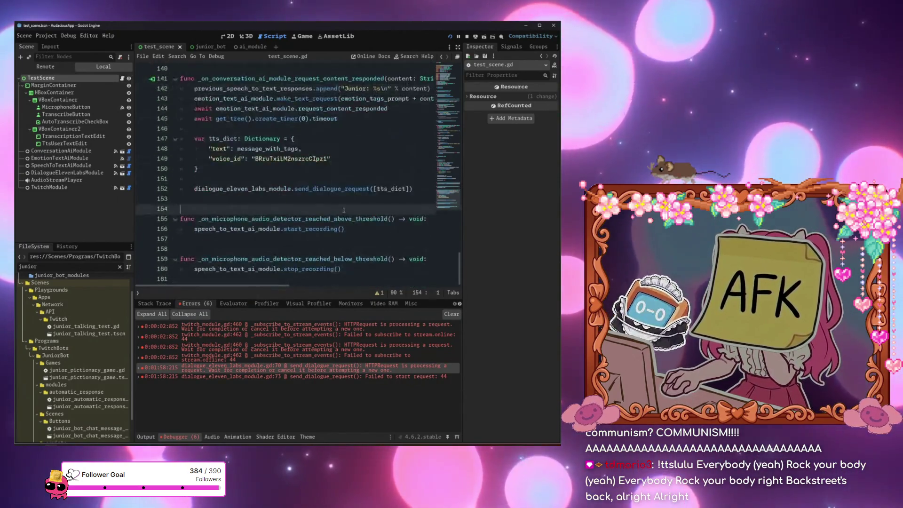
click(286, 189)
drag(291, 179, 198, 179)
Step: Delete the playing_tts_command = false line from after the dialogue request
text(laying_tts_command = false)
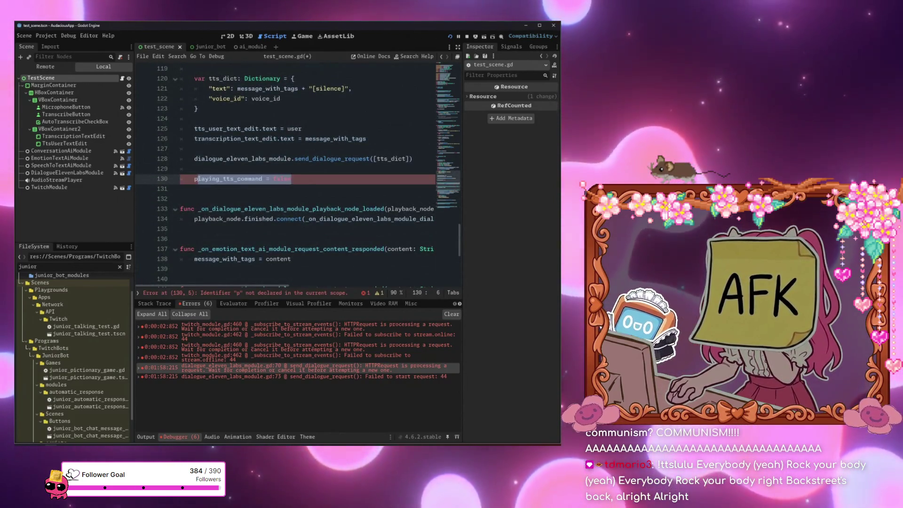
click(200, 187)
drag(294, 179, 194, 178)
key(BackSpace)
key(BackSpace)
key(BackSpace)
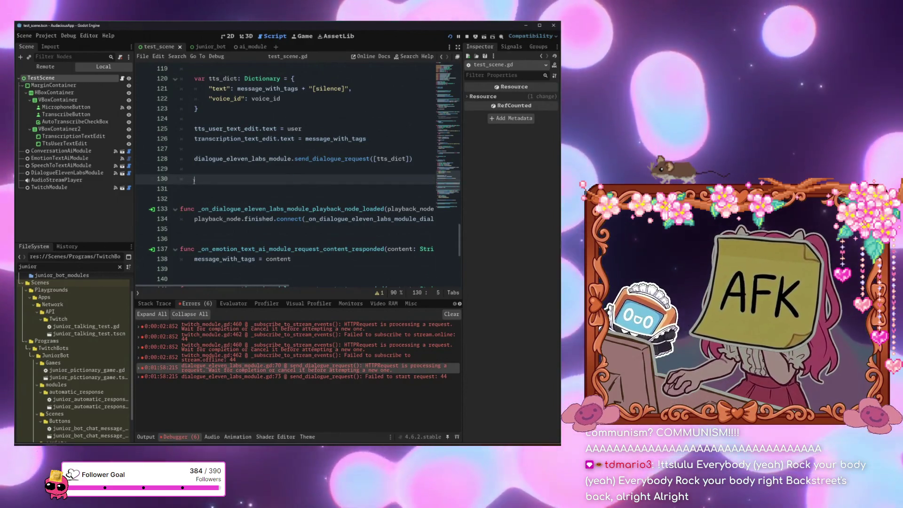
Step: Insert playing_tts_command = false above the transcription assignment in the speech-to-text response handler
scroll(256, 172, up, 20)
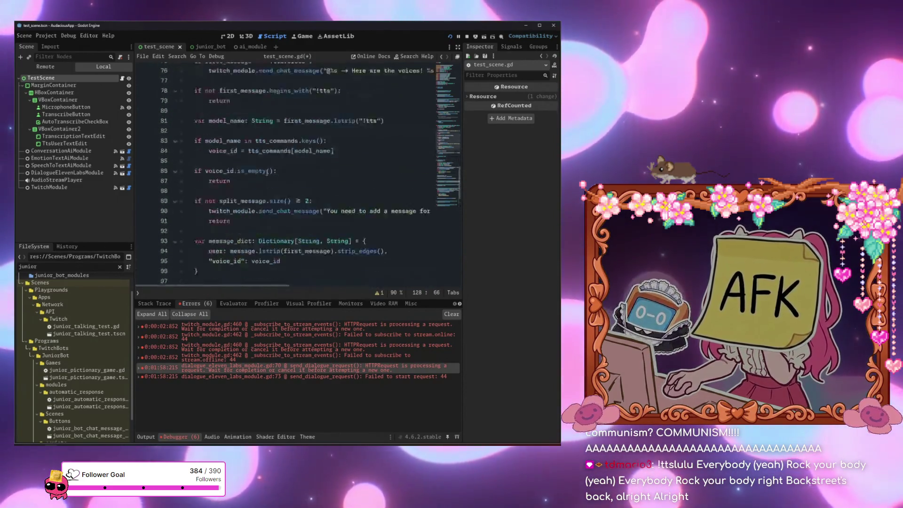
scroll(266, 173, up, 10)
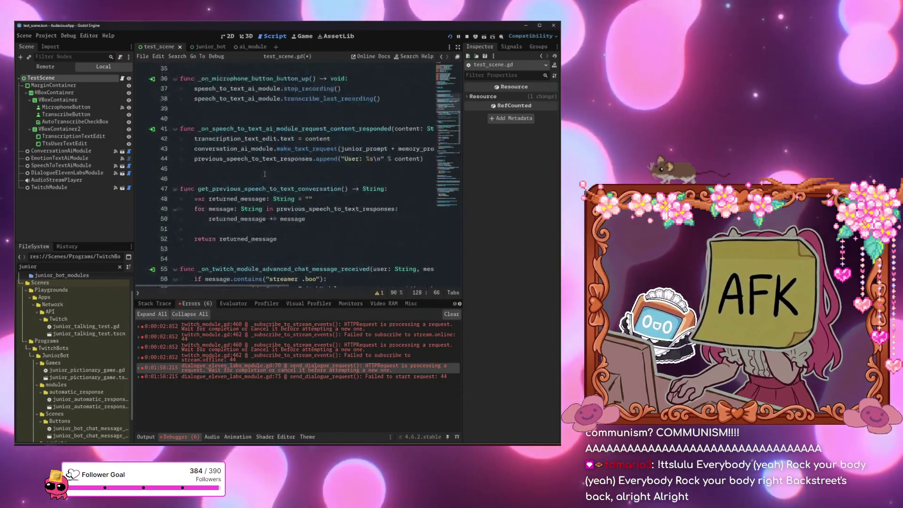
click(184, 230)
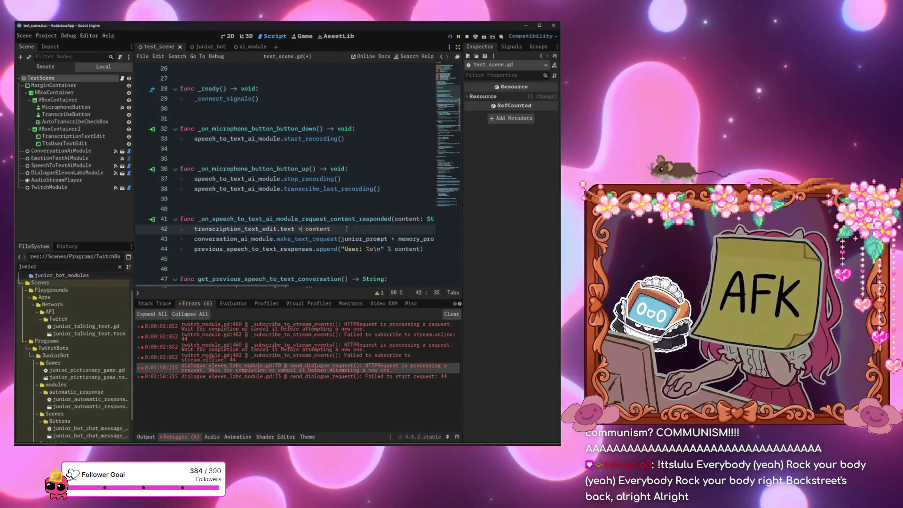
key(Return)
key(Up)
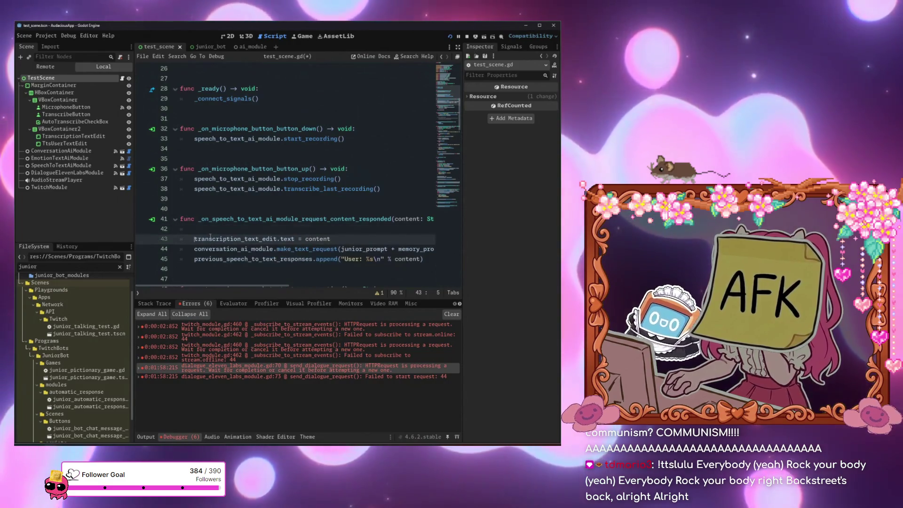
text(playing_tts_command = false)
Step: Save test_scene.gd, show the Output log, and relaunch the game with F5
click(325, 212)
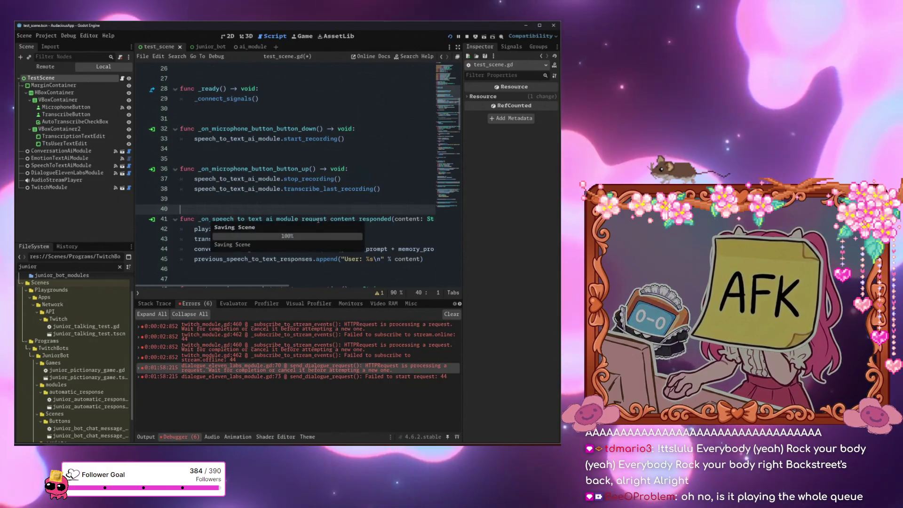
key(ctrl+s)
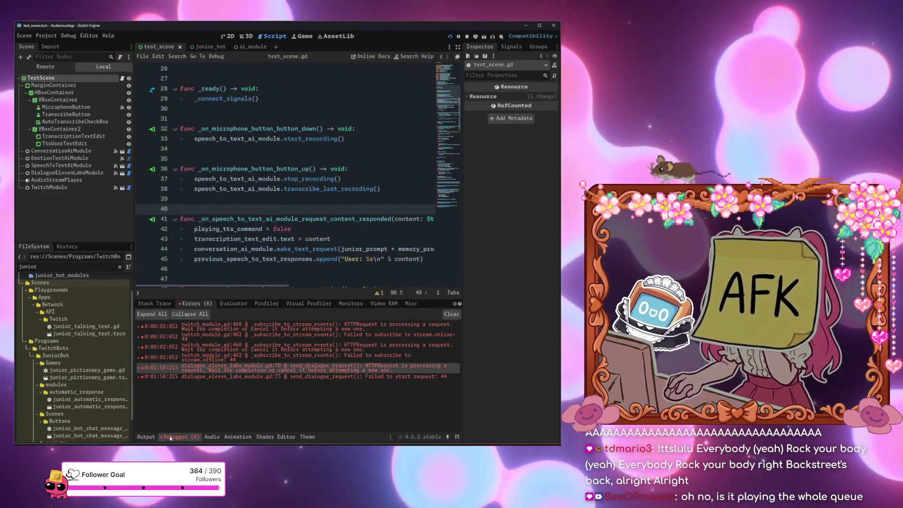
click(146, 436)
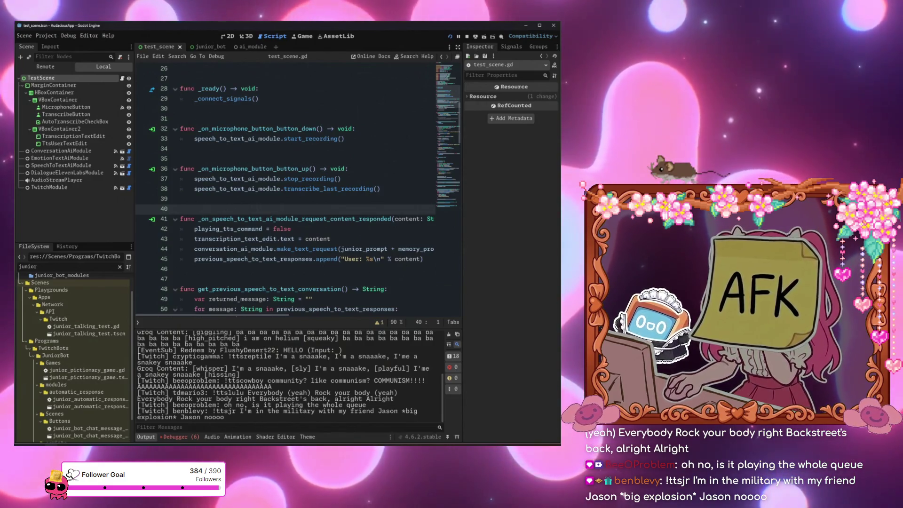
click(301, 279)
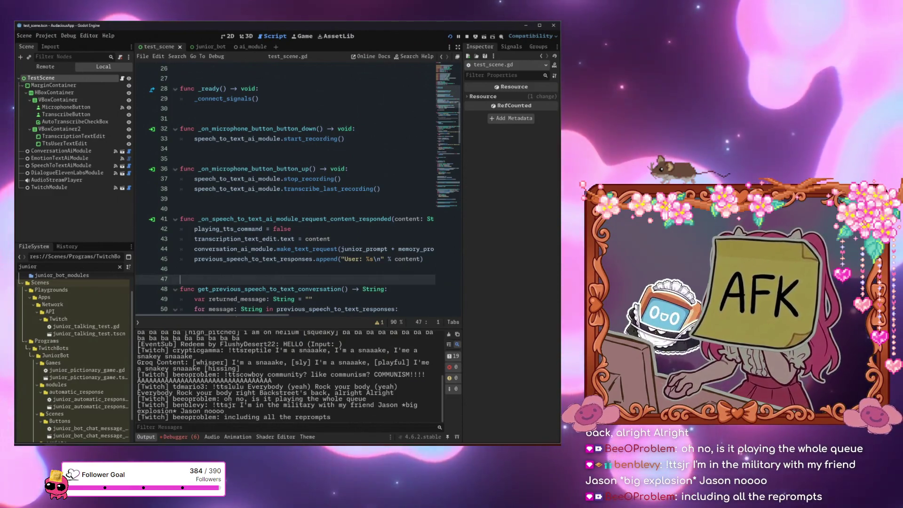
click(324, 190)
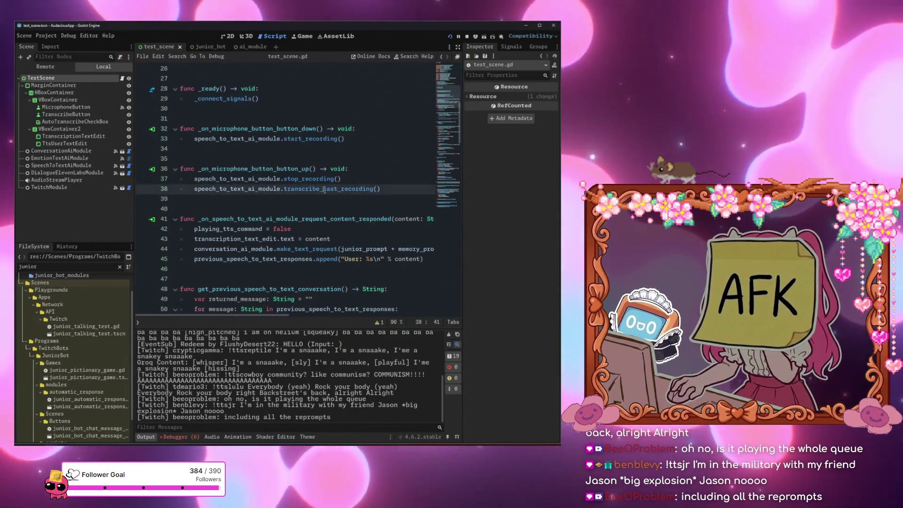
key(F5)
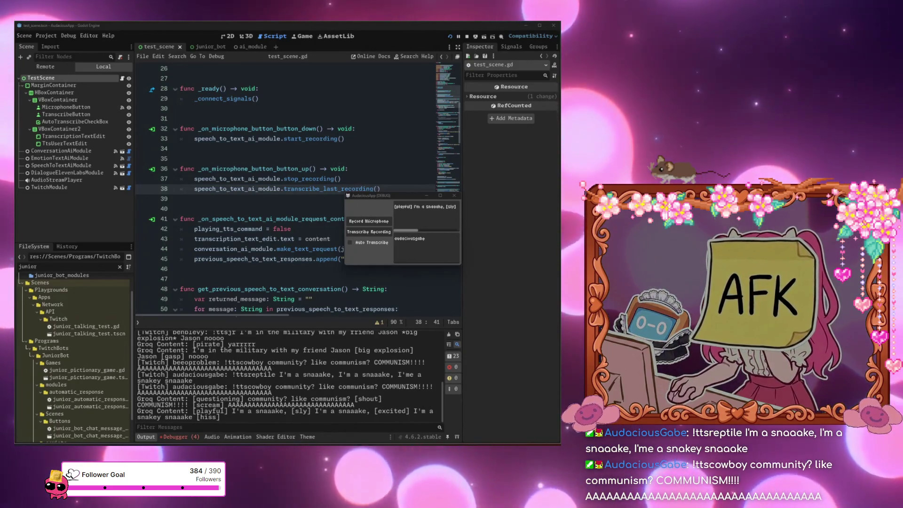
key(alt+Tab)
key(super+Left)
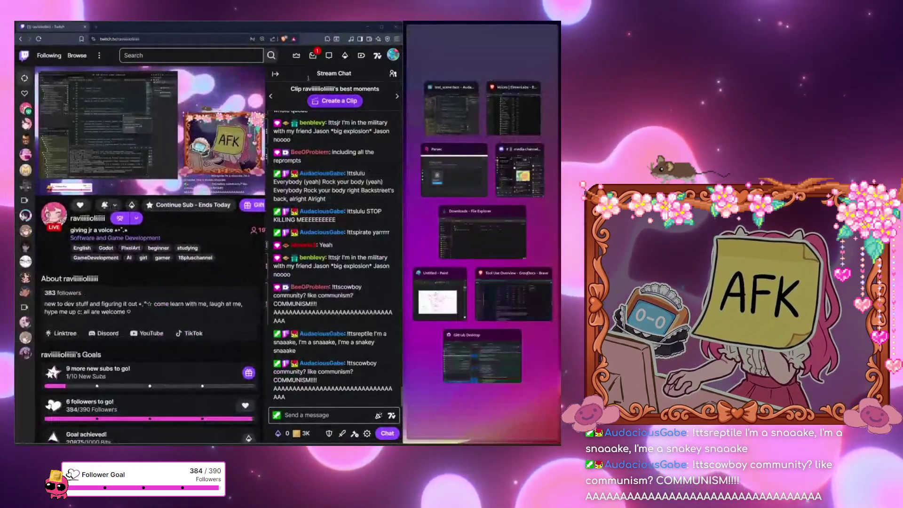
key(Escape)
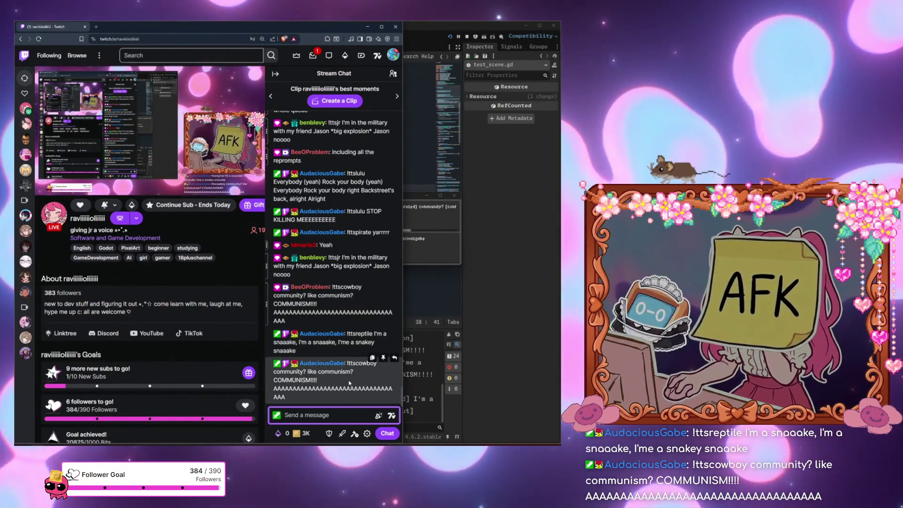
key(alt+Tab)
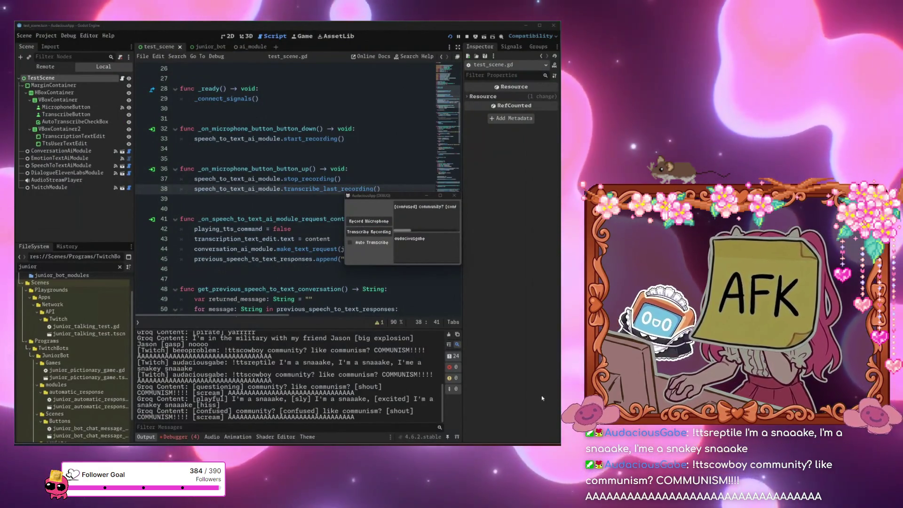
Step: Move the AudaciousApp debug window up-left and bring the Twitch stream page forward
drag(374, 200, 190, 155)
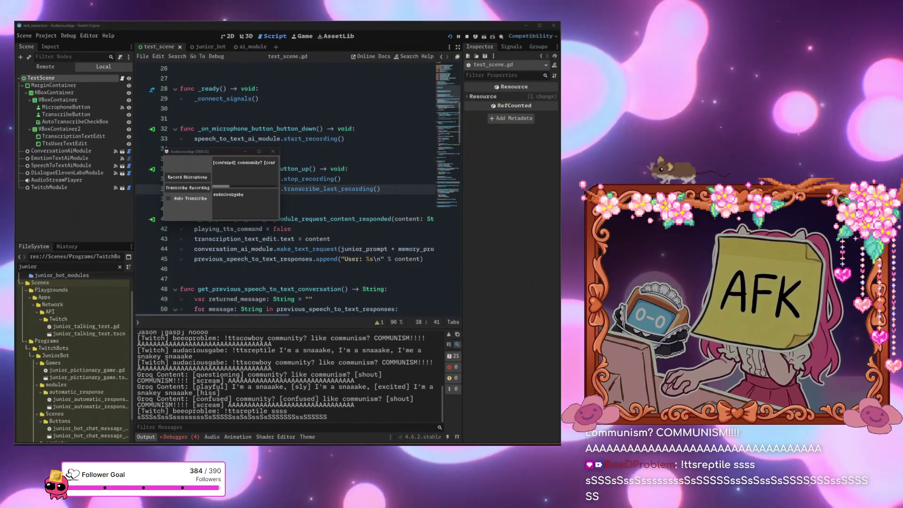
key(alt+Tab)
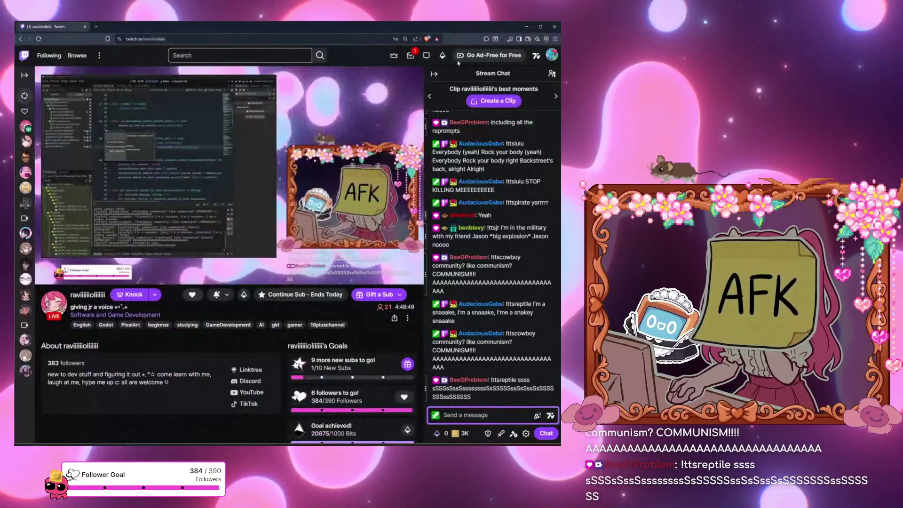
Step: Maximize Discord, open the CopyPastas for Raids forum post, and take its Ravioli raid message
key(alt+Tab)
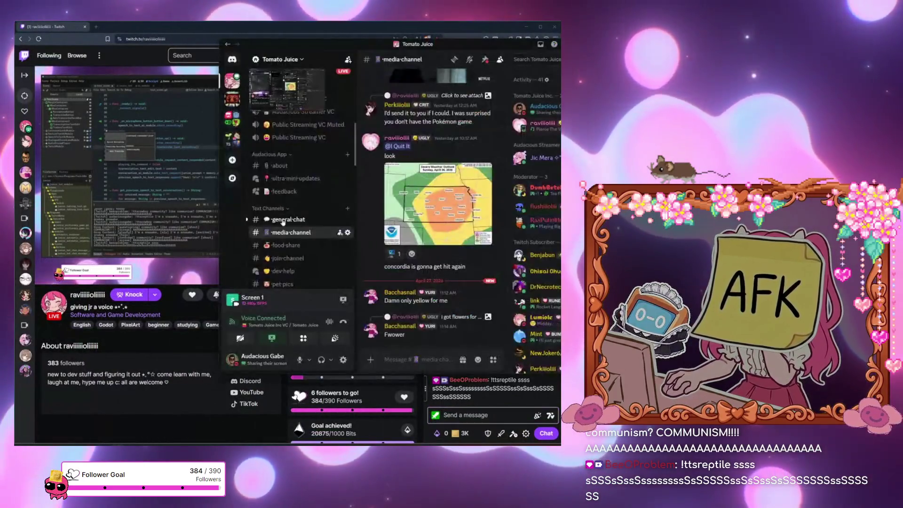
key(super+Up)
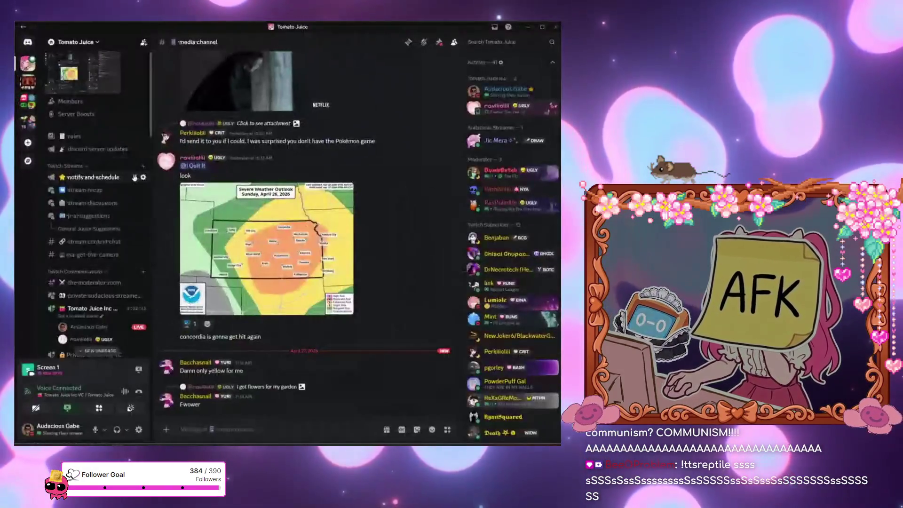
click(92, 203)
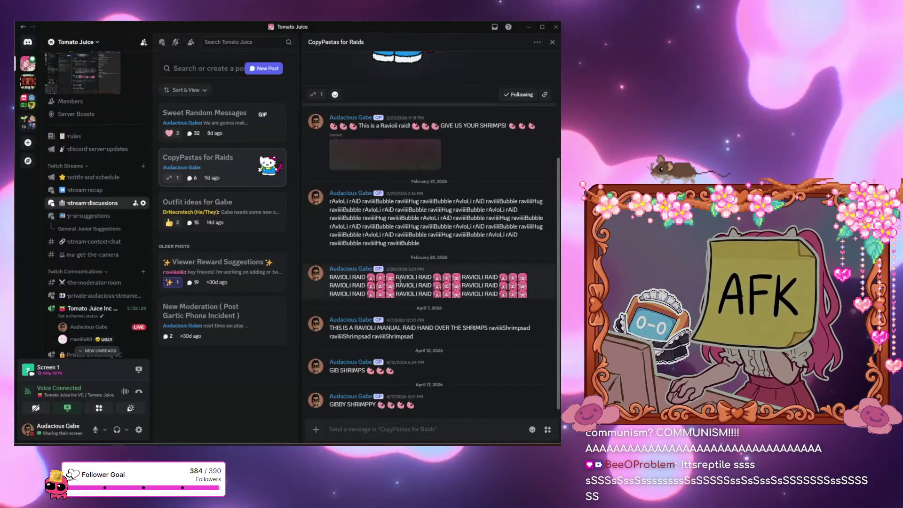
scroll(399, 280, up, 5)
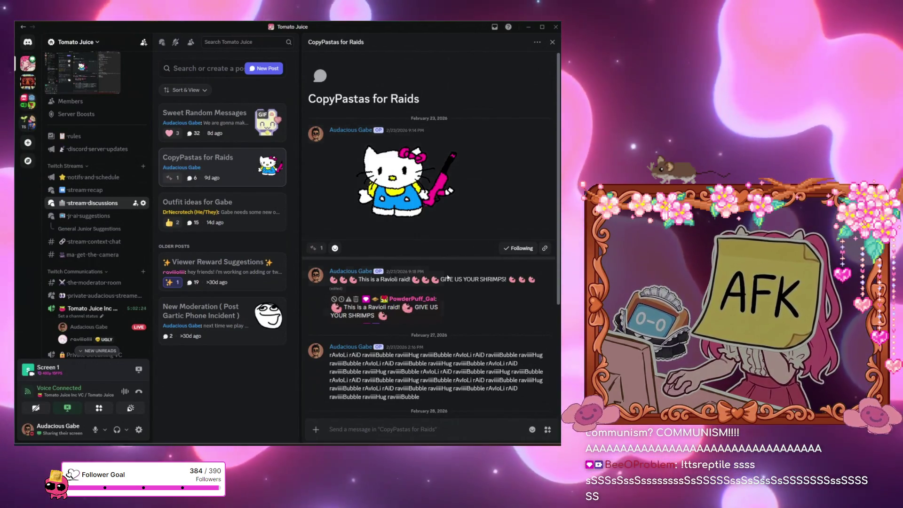
click(522, 266)
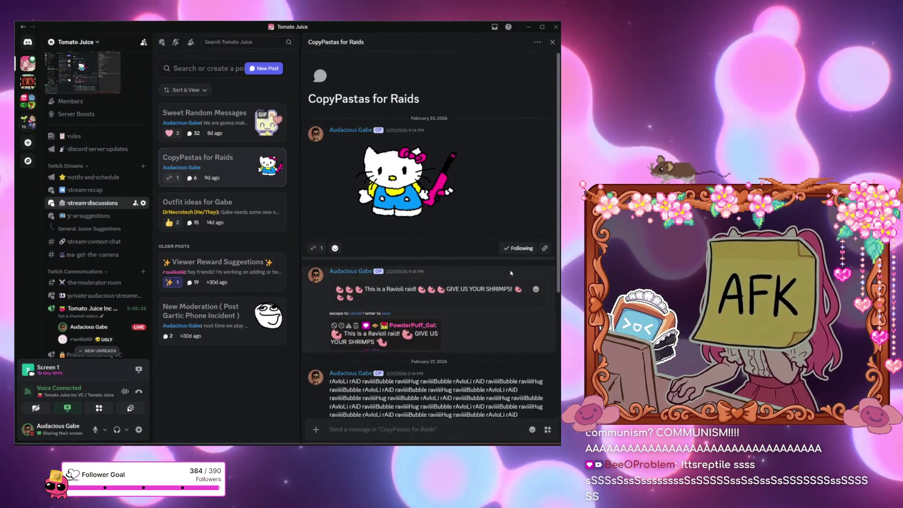
key(alt+Tab)
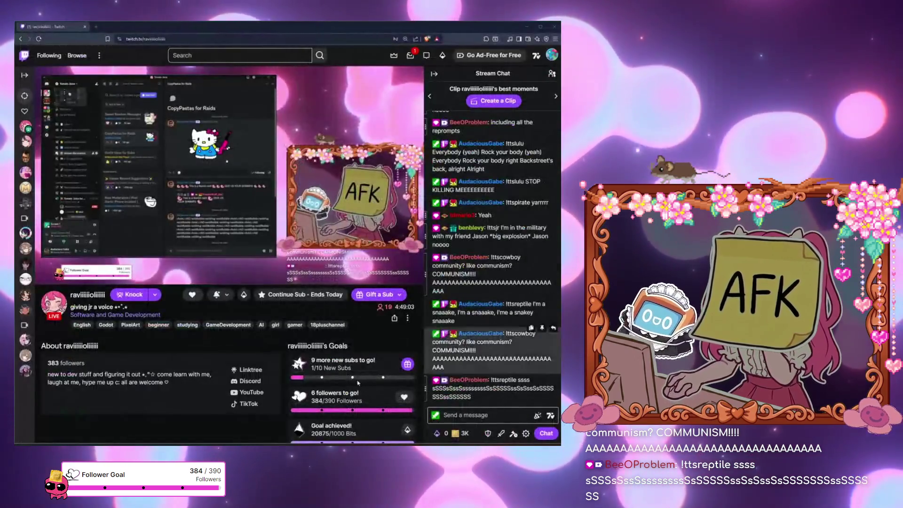
Step: Post the Ravioli raid and RAVIOLI RAID copypastas in stream chat
click(491, 412)
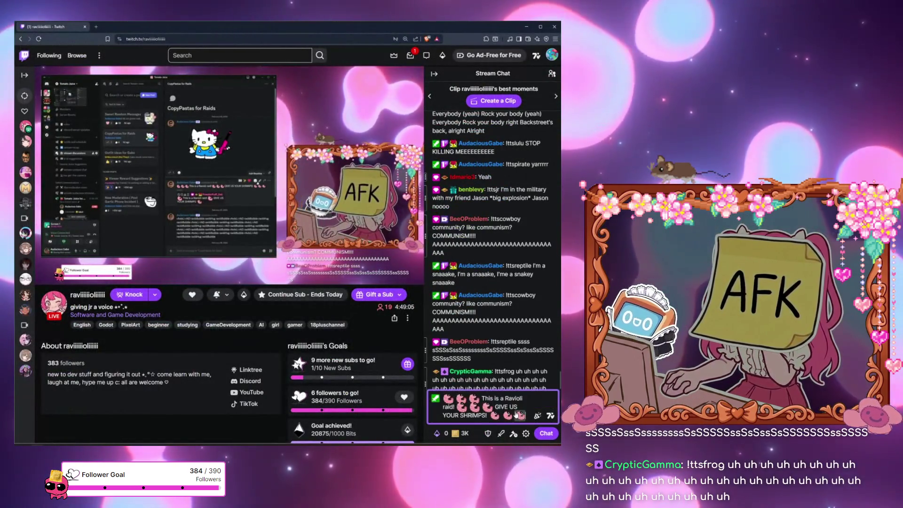
key(Return)
key(alt+Tab)
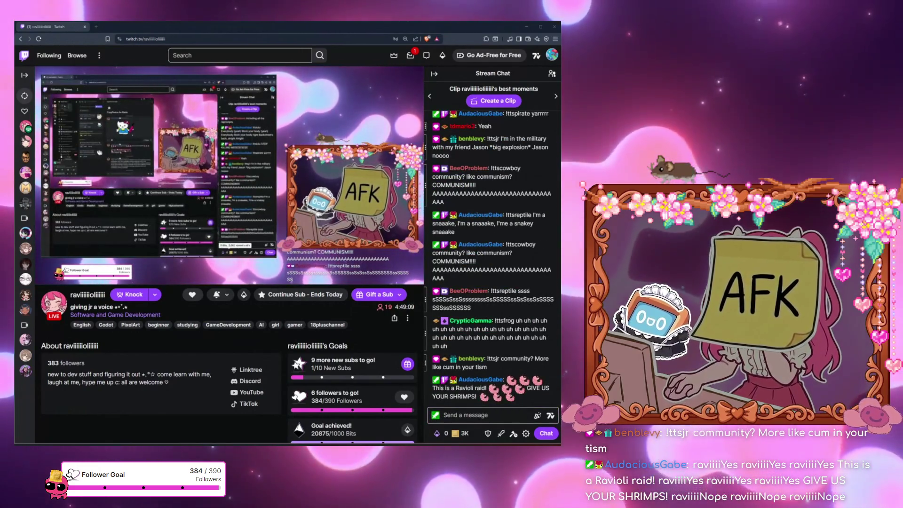
click(514, 416)
key(ctrl+v)
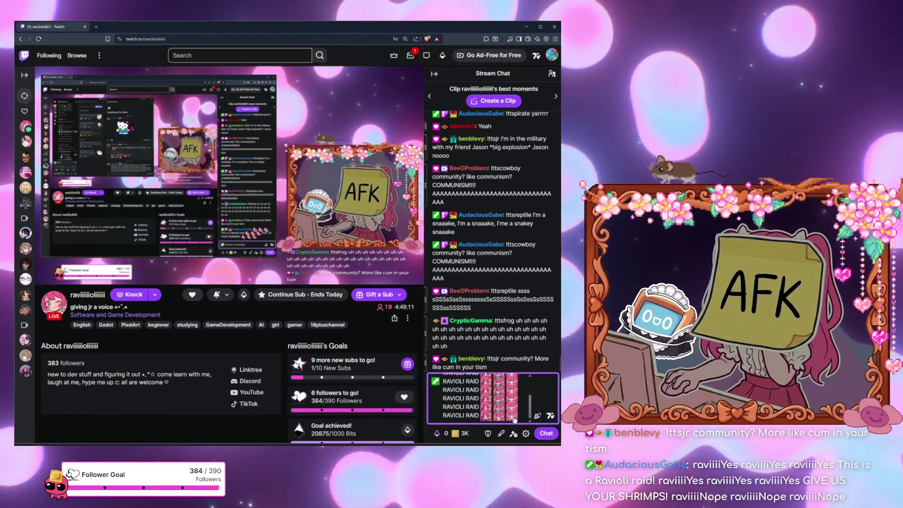
key(Return)
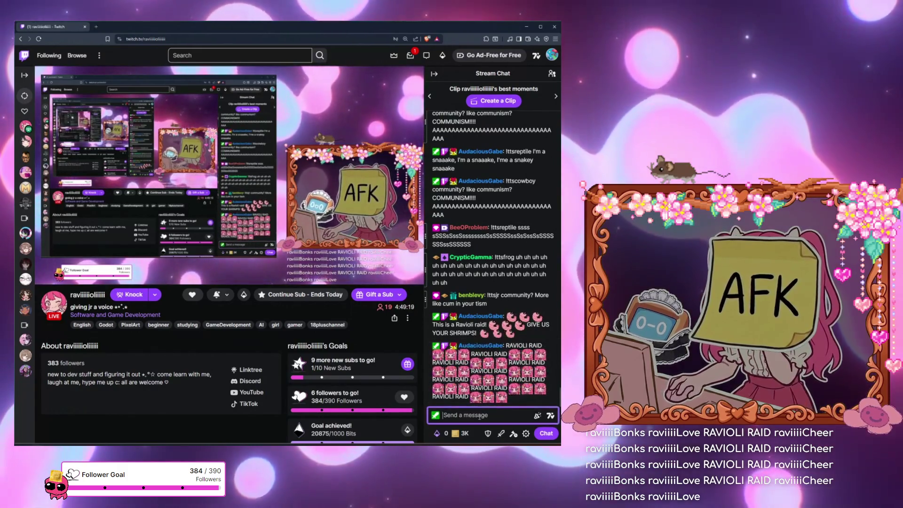
Step: Start a chat command by typing /read, then erase the mistyped letter
click(557, 410)
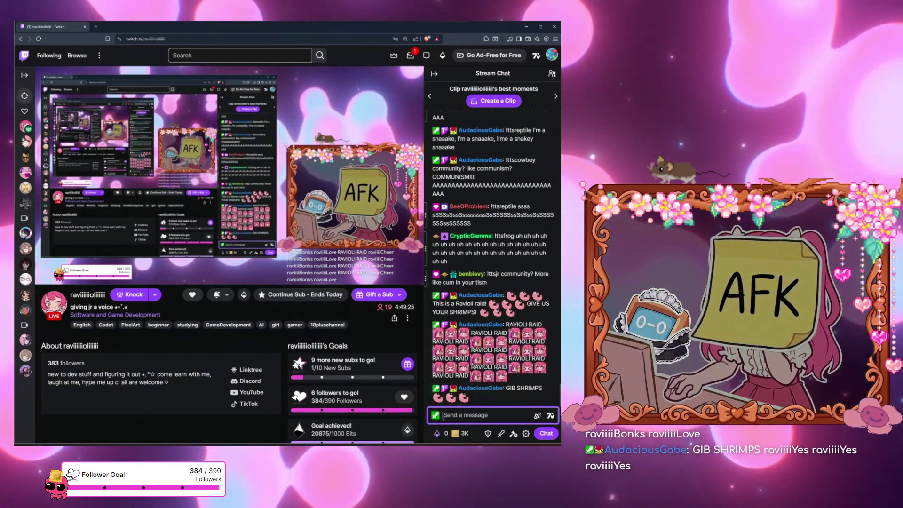
text(/read)
key(BackSpace)
key(BackSpace)
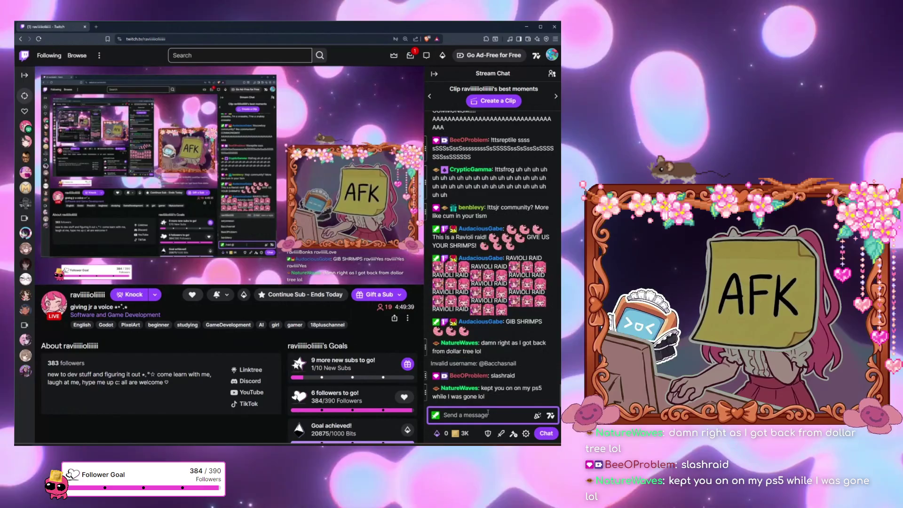
Step: Send a /raid command naming the target channel, creating a raid with 19 viewers
text(/read)
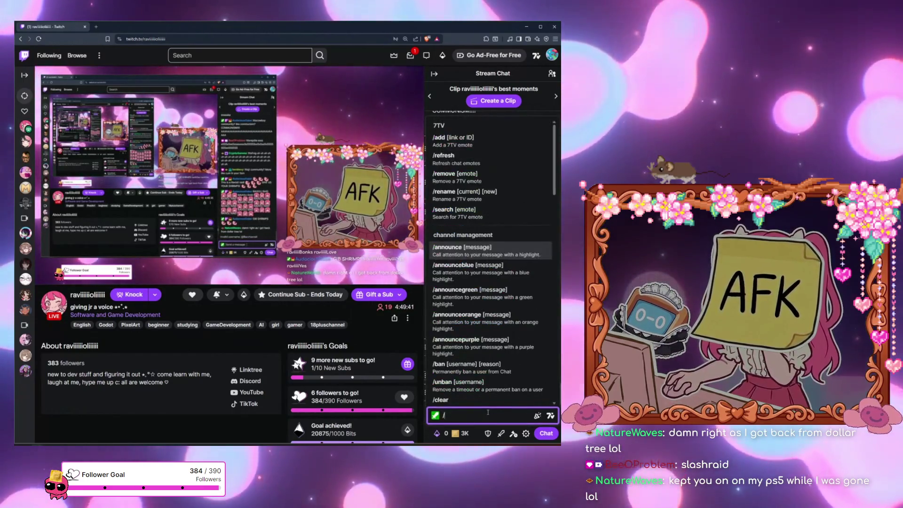
key(BackSpace)
key(BackSpace)
key(BackSpace)
key(ctrl+v)
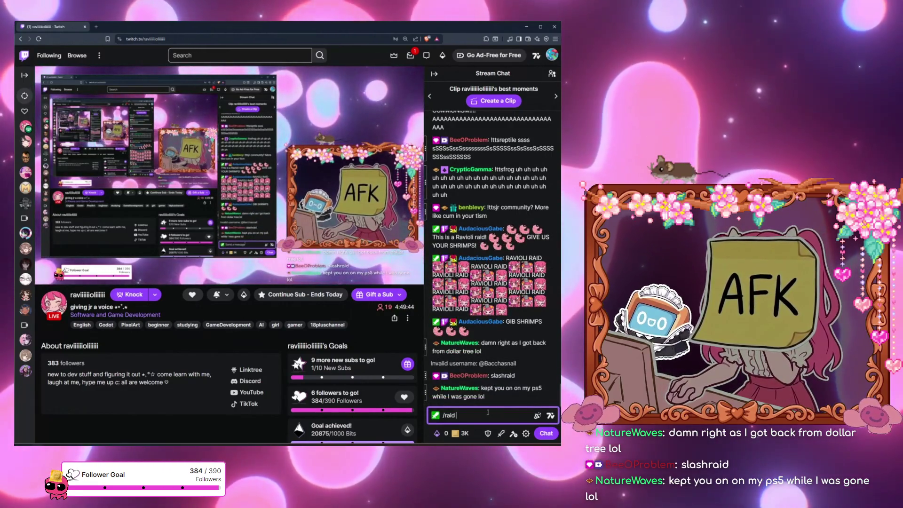
text(@Bacchasnail)
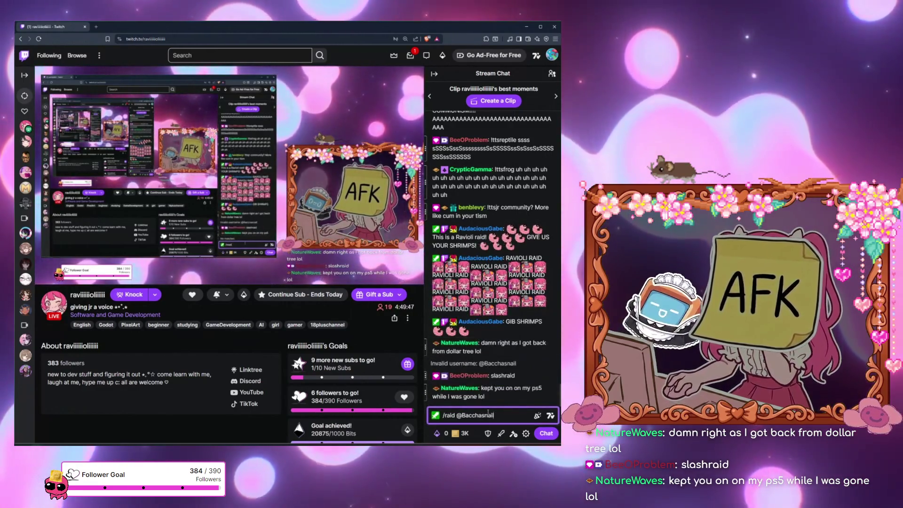
key(Return)
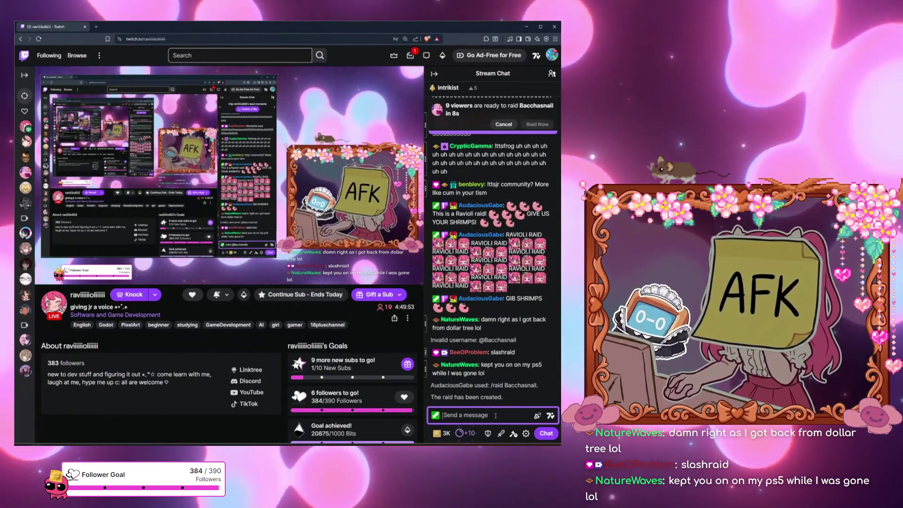
Step: Post the GIBBY SHRIMPPY copypasta in chat and return to the message box
key(ctrl+v)
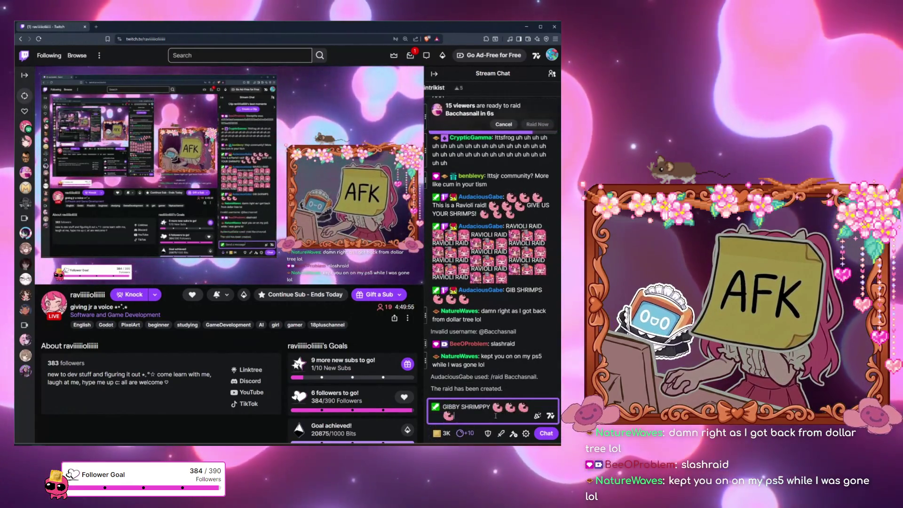
key(Return)
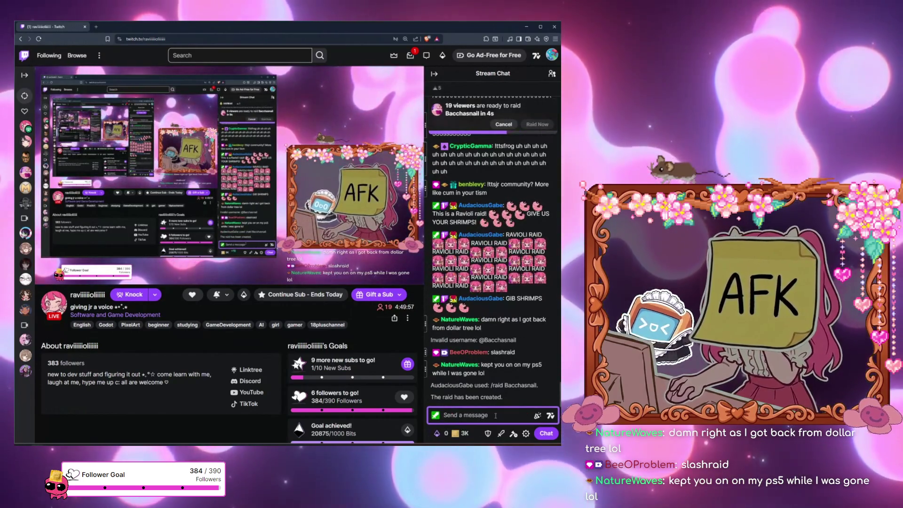
mouse_move(26, 172)
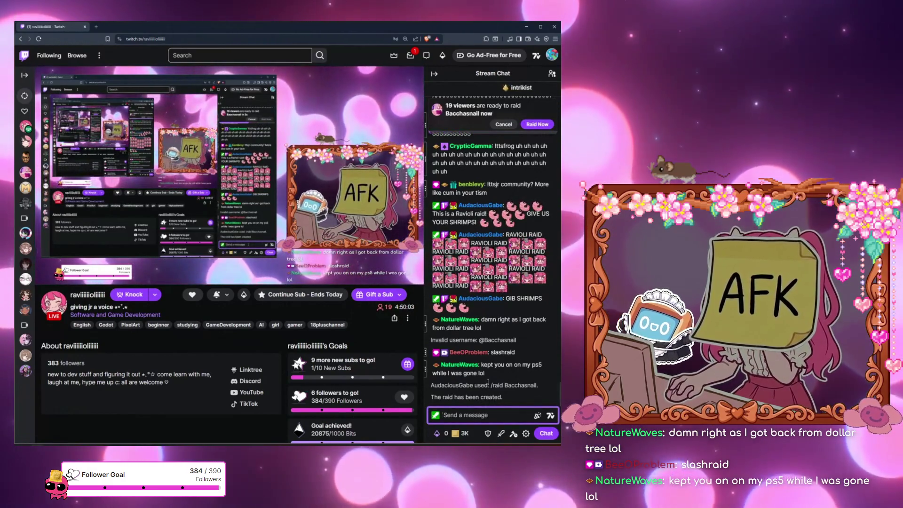
scroll(488, 376, up, 2)
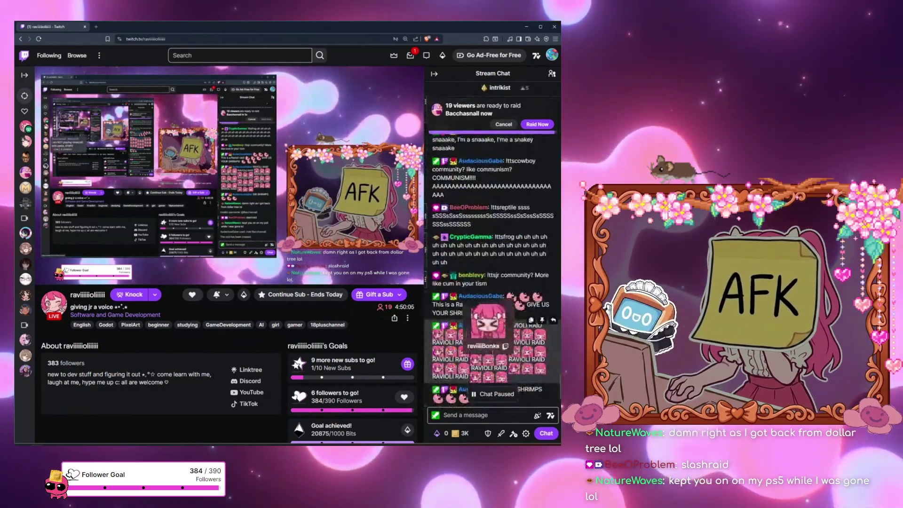
scroll(483, 333, down, 3)
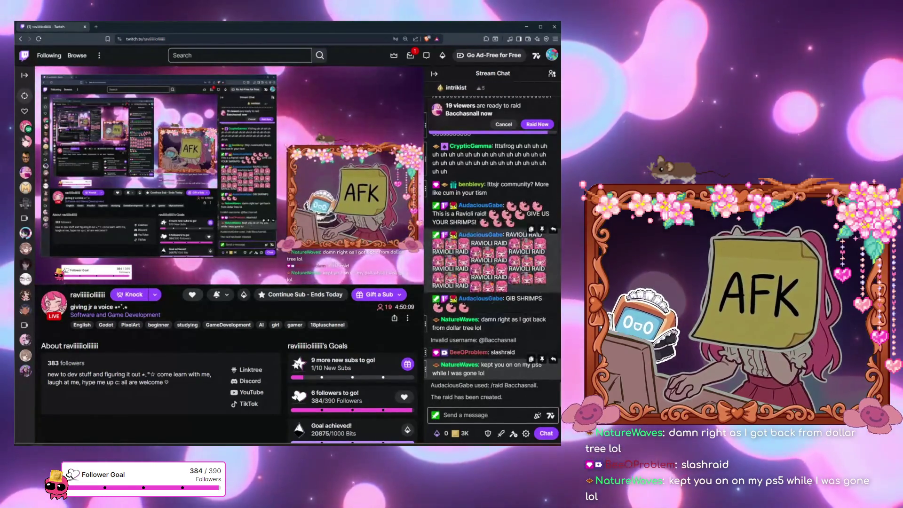
click(488, 415)
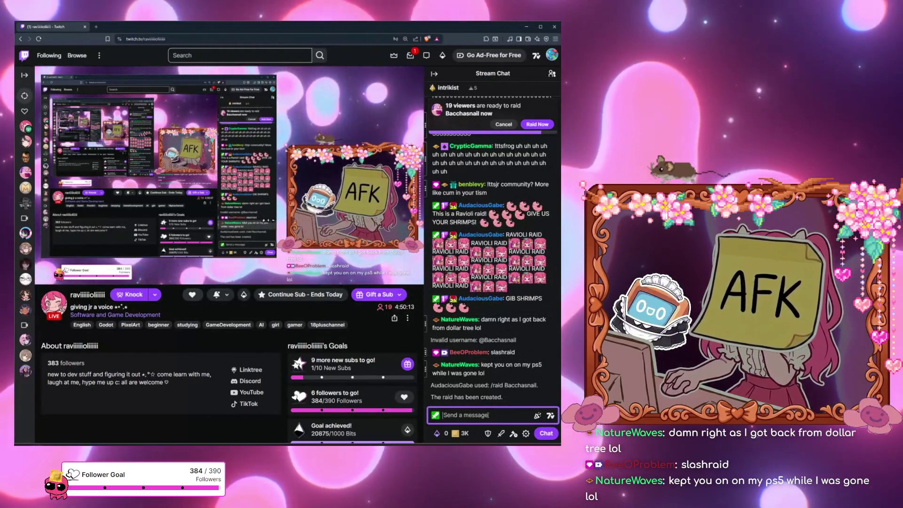
click(214, 347)
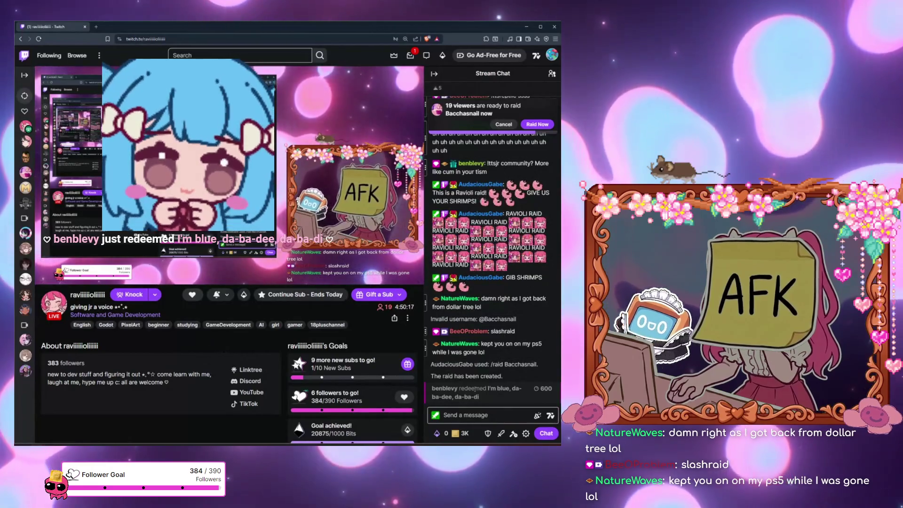
click(503, 414)
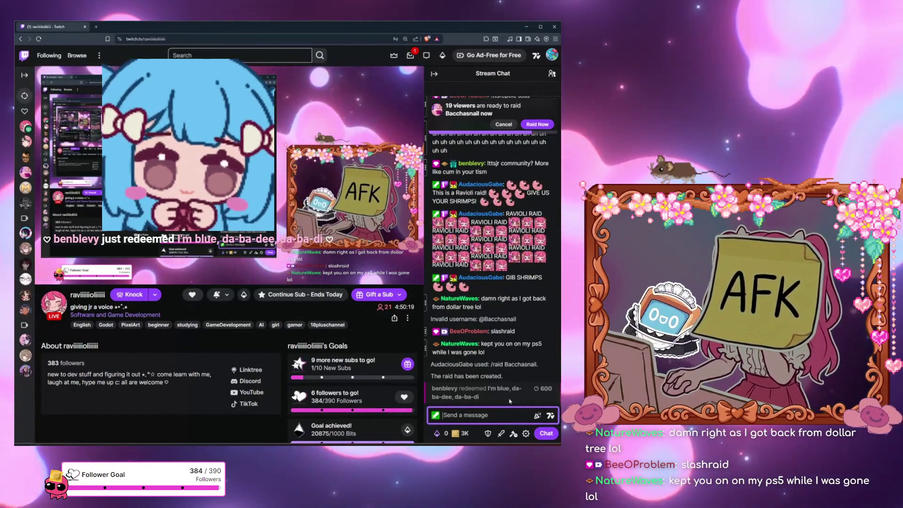